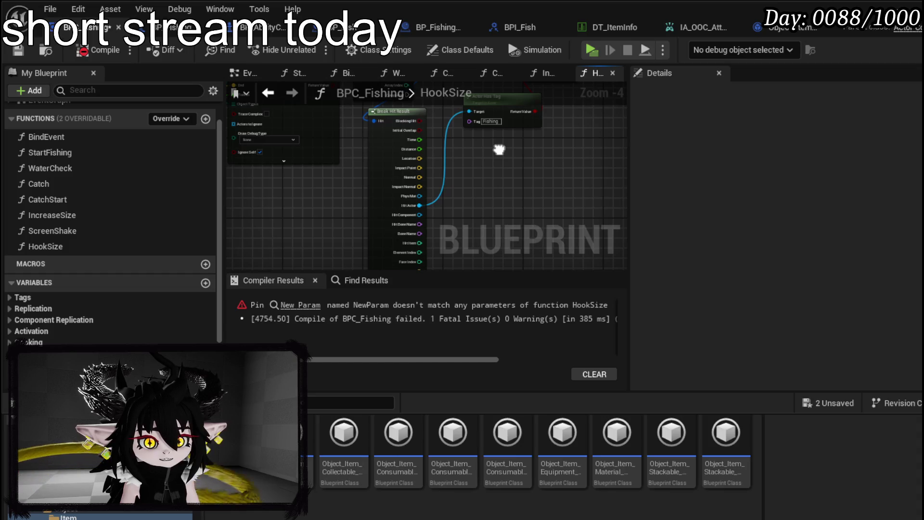
Add a HookSize output named Center, fed by the Get Actor Location vector.
mouse_move(499, 151)
mouse_down()
mouse_move(446, 211)
mouse_move(743, 226)
mouse_up()
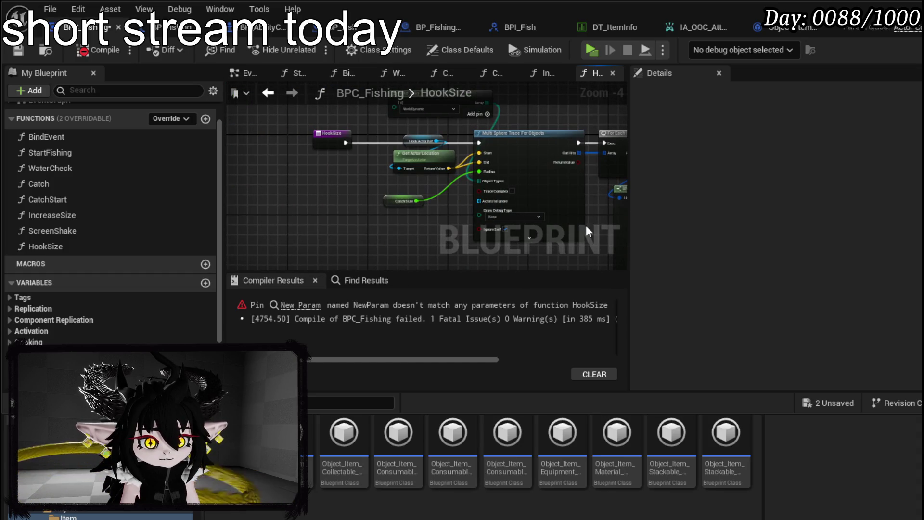
click(330, 141)
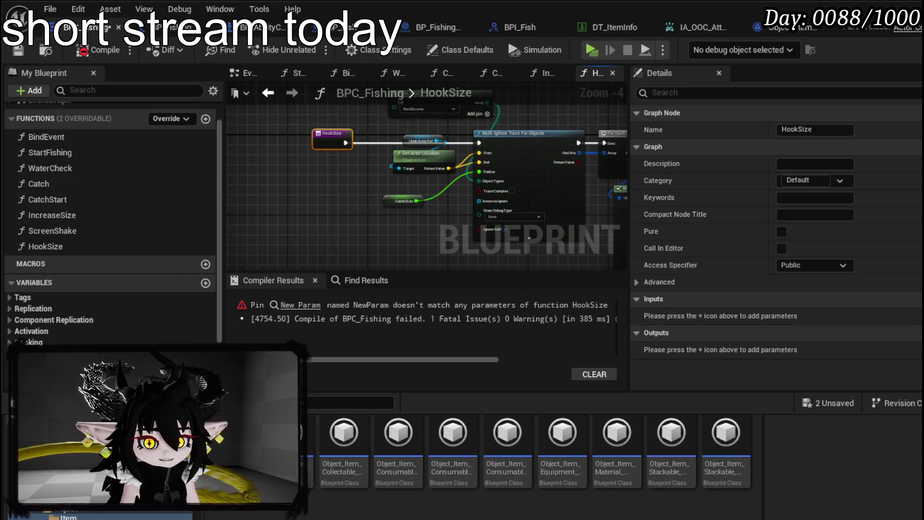
click(896, 332)
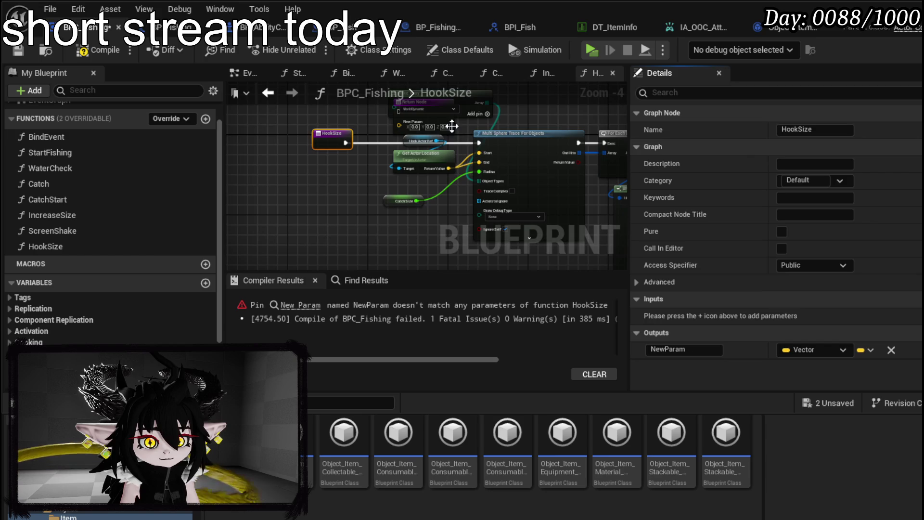
drag(554, 155, 475, 155)
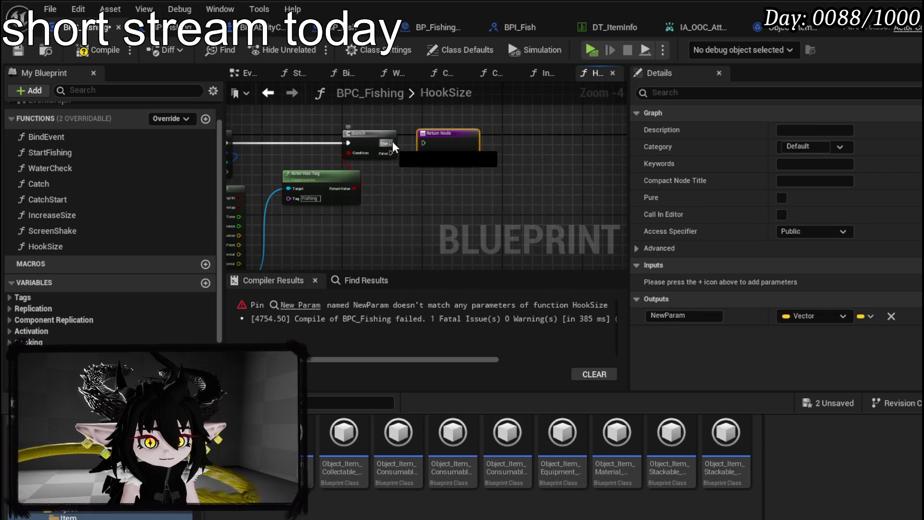
drag(295, 202, 578, 207)
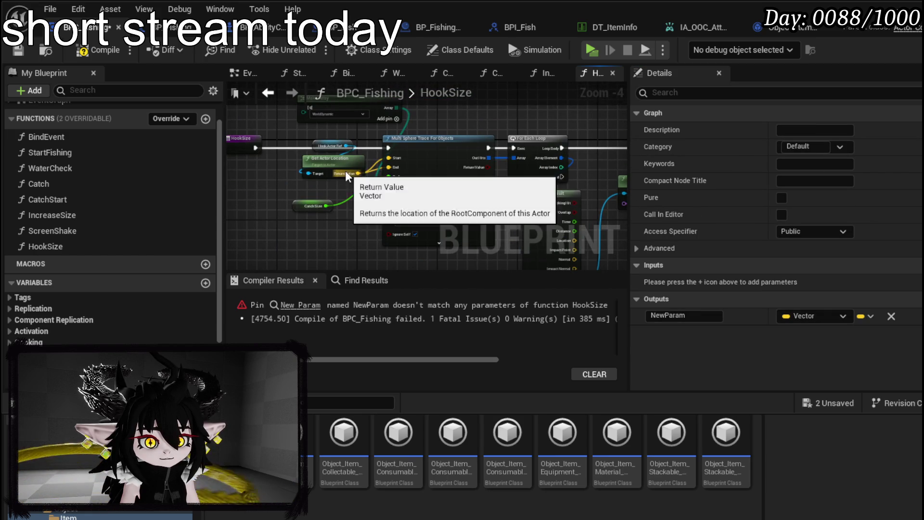
mouse_move(356, 172)
mouse_down()
mouse_move(452, 193)
mouse_move(427, 160)
mouse_move(413, 158)
mouse_up()
click(683, 315)
text(C)
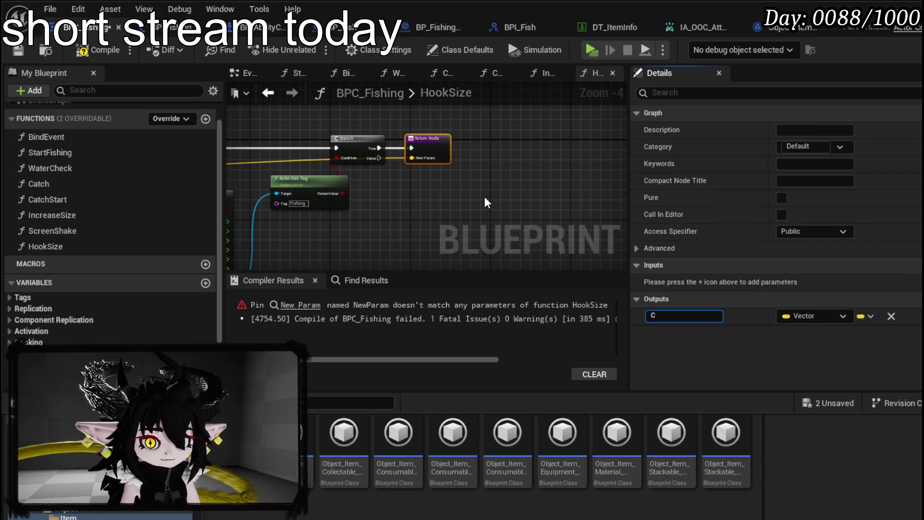
text(enter)
key(Return)
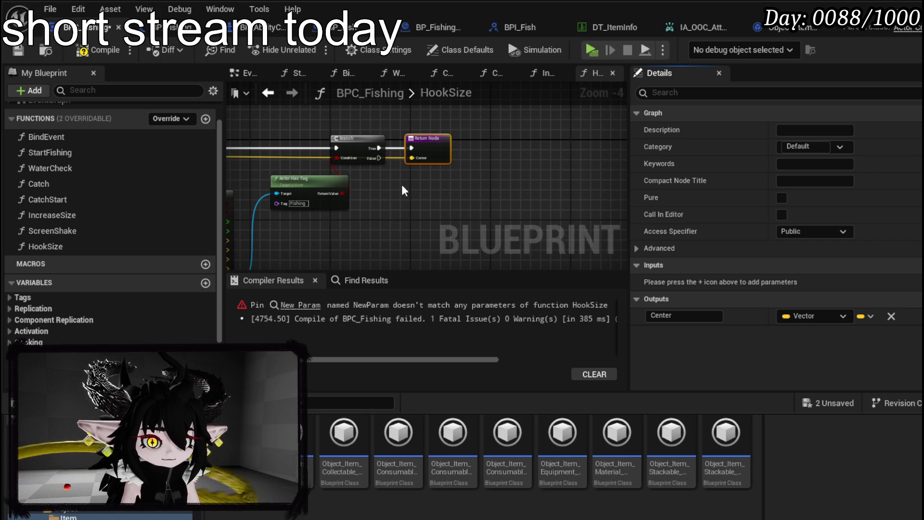
Wire Break Hit Result's Hit Actor into the return node as a HitActor output.
drag(402, 191, 371, 217)
mouse_move(322, 233)
mouse_down()
mouse_move(541, 86)
mouse_move(525, 183)
mouse_move(559, 198)
mouse_move(469, 157)
mouse_up()
scroll(469, 158, up, 2)
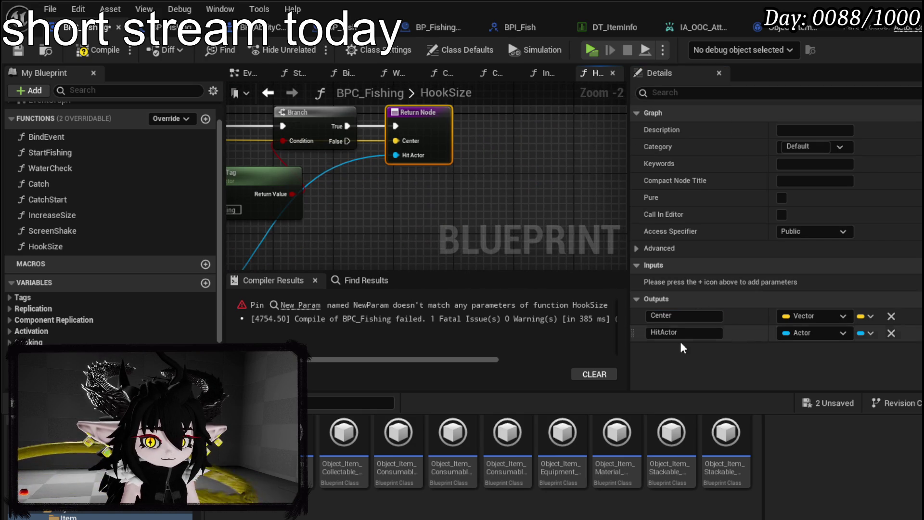
Compile and save the BPC_Fishing blueprint.
click(403, 229)
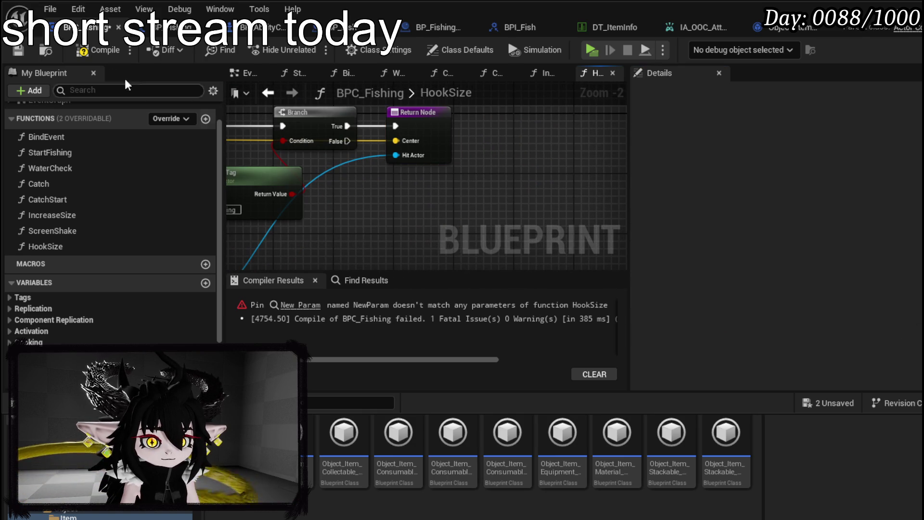
click(92, 50)
click(22, 50)
Tidy the Return, Branch and Actor Has Tag nodes, then open the IncreaseSize graph.
scroll(466, 189, down, 2)
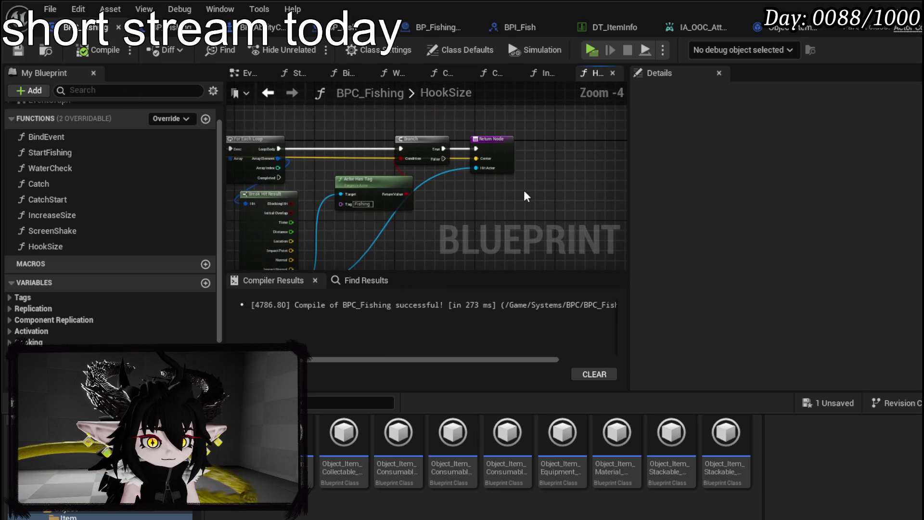
drag(493, 154, 549, 154)
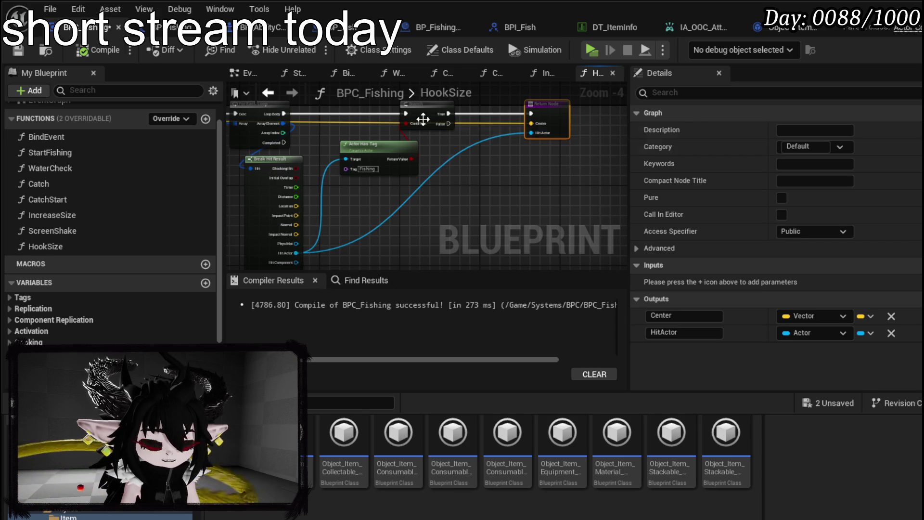
drag(422, 119, 374, 150)
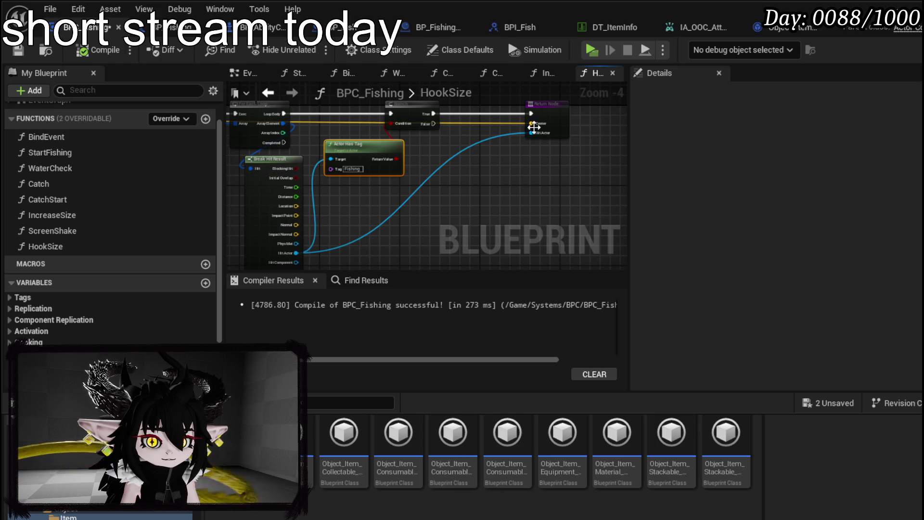
double_click(72, 215)
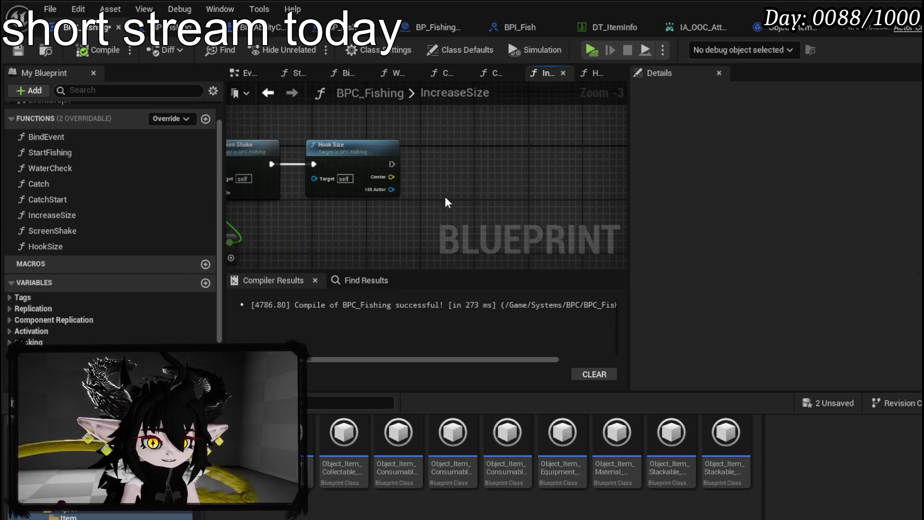
Call the Escape (Message) on Hook Size's Hit Actor.
drag(339, 193, 408, 200)
text(Escape)
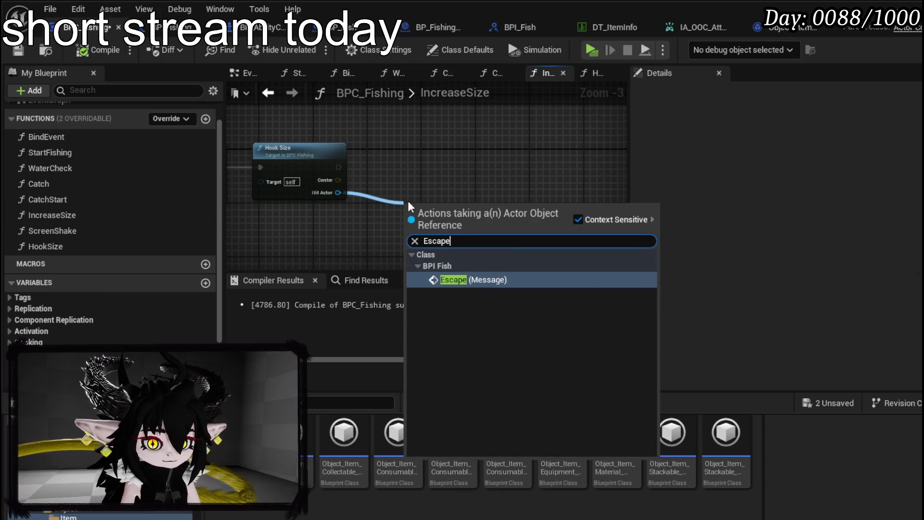
click(474, 280)
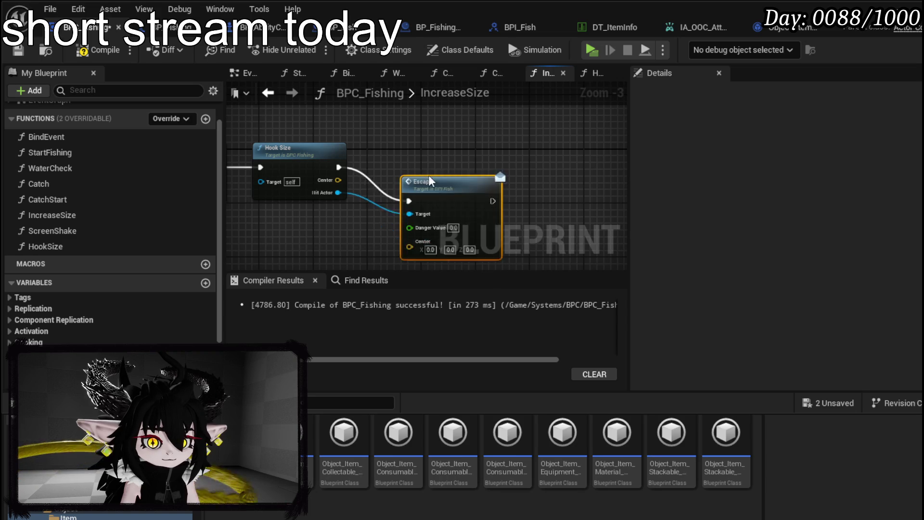
drag(428, 175, 408, 148)
Feed a Catch Size getter into Escape's Danger Value and save the blueprint.
mouse_move(411, 200)
mouse_down()
mouse_move(407, 226)
mouse_move(271, 209)
mouse_up()
click(347, 207)
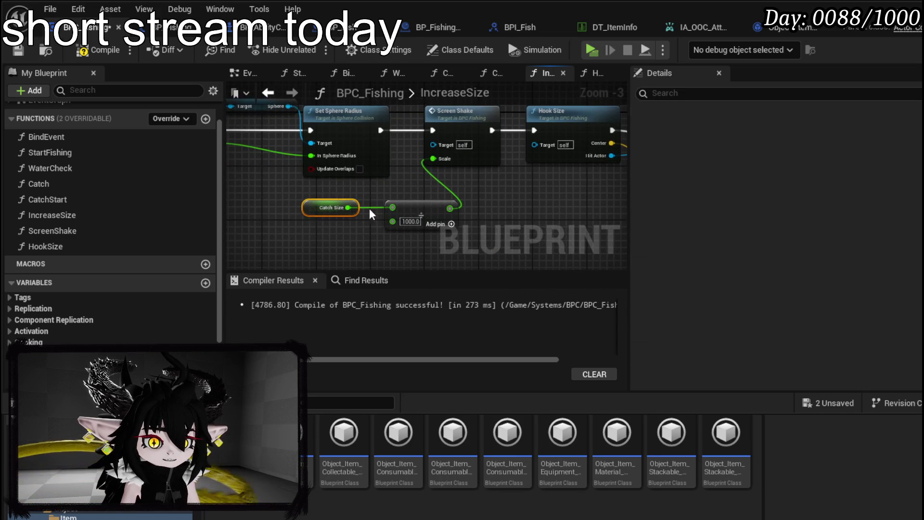
drag(368, 209, 265, 205)
key(ctrl+v)
mouse_move(433, 197)
mouse_down()
mouse_move(511, 158)
mouse_move(498, 159)
mouse_up()
drag(389, 202, 389, 175)
click(401, 190)
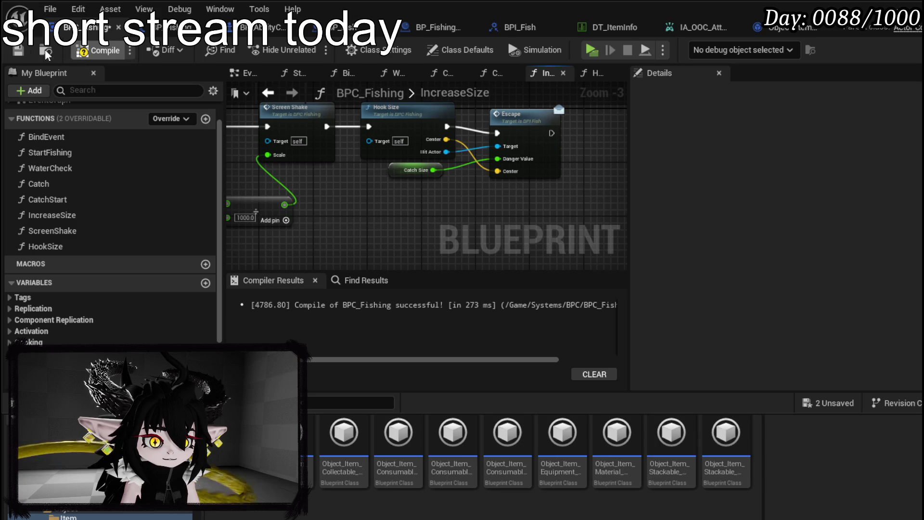
click(18, 50)
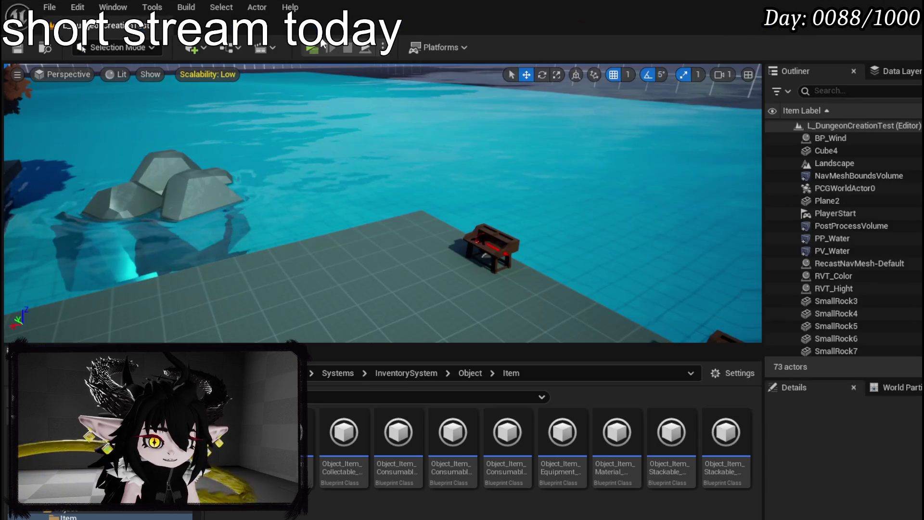
Launch a Standalone Game preview to test fishing in the water.
click(305, 48)
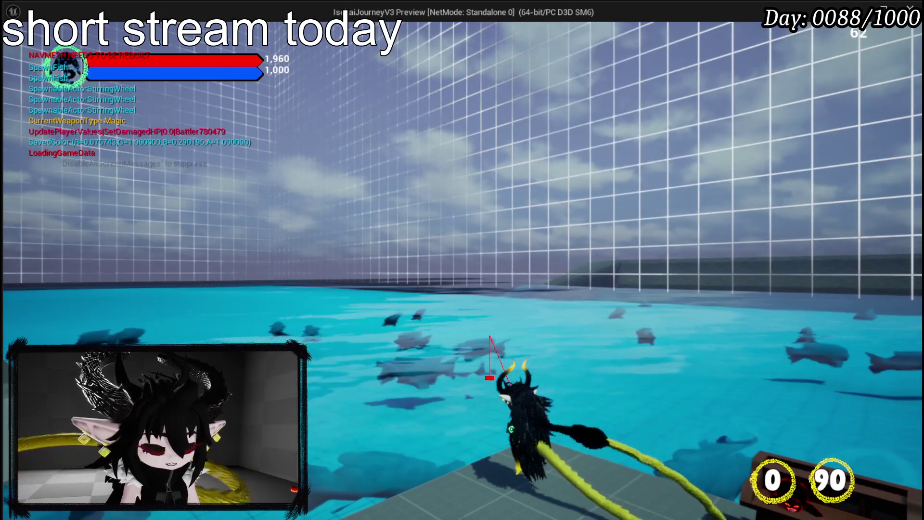
Stop the standalone preview and save all changes in the level editor.
key(Escape)
click(17, 48)
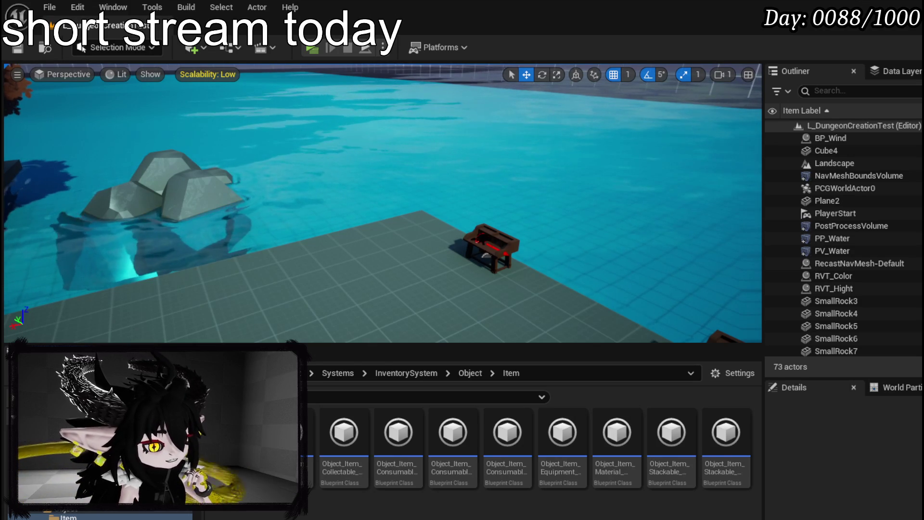
Switch through the open blueprint editors until BP_Fish is in front.
key(alt+Tab)
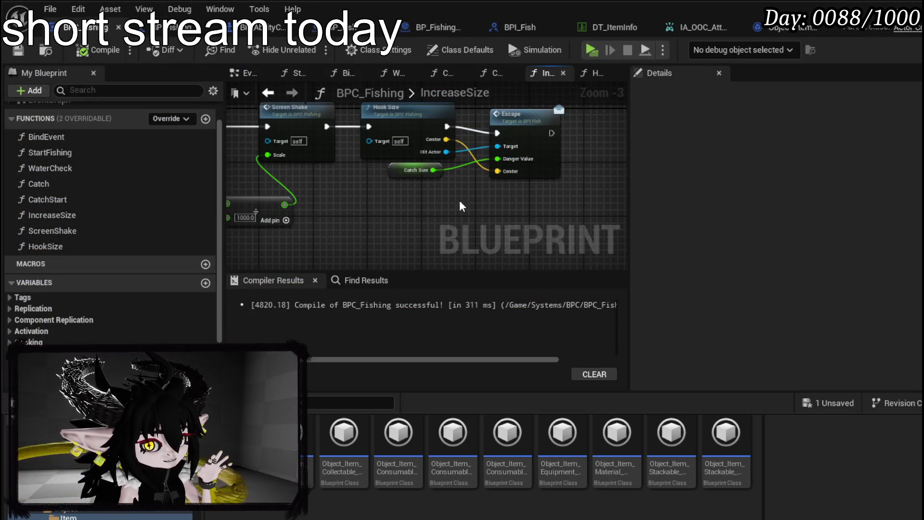
mouse_move(459, 201)
mouse_down()
mouse_move(607, 212)
mouse_move(554, 216)
mouse_move(437, 189)
mouse_move(380, 189)
mouse_up()
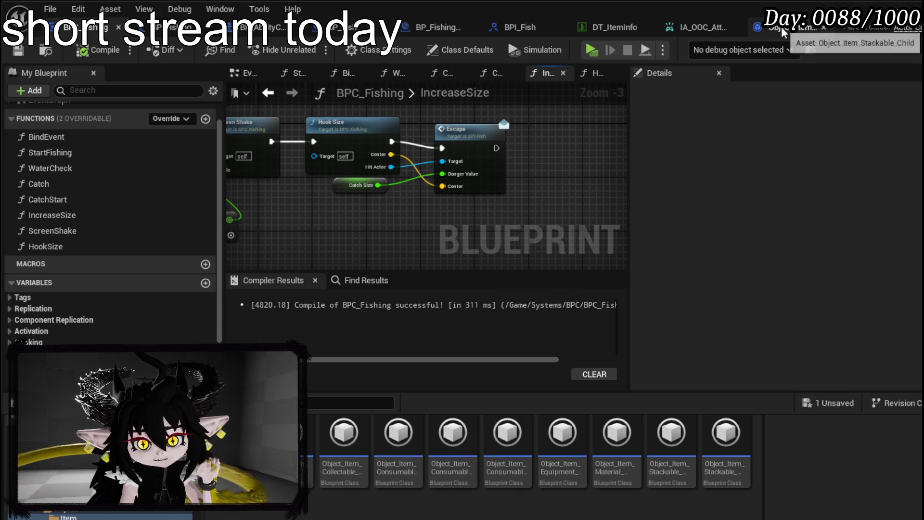
click(170, 29)
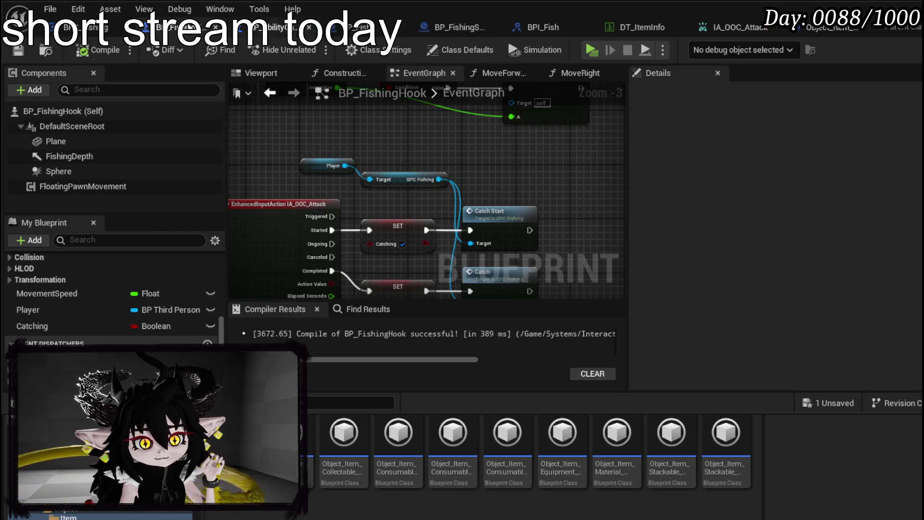
click(97, 27)
click(169, 29)
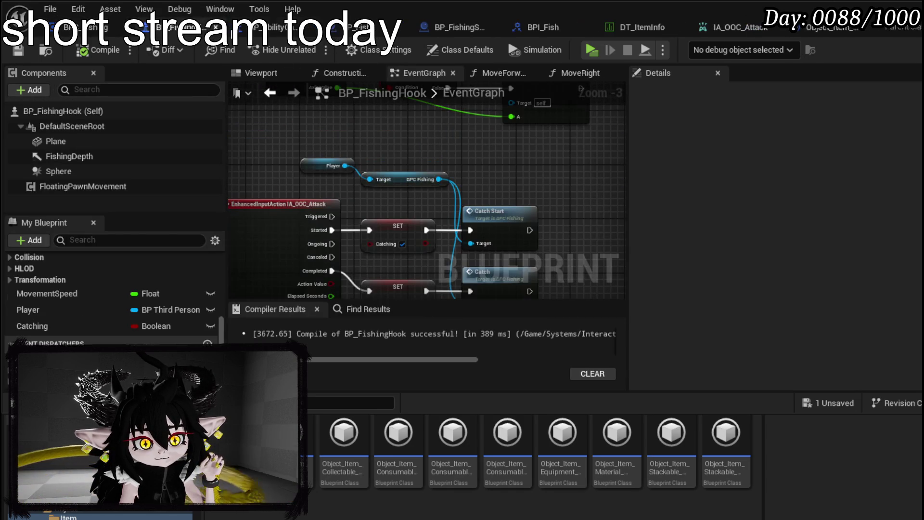
click(308, 28)
In FishEscape, make room and break the Find Look at Rotation result into a Break Rotator.
double_click(431, 144)
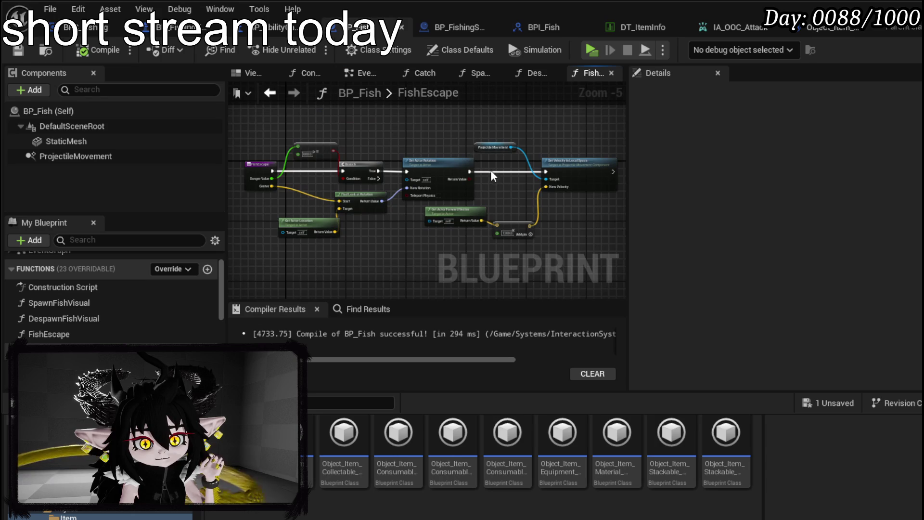
drag(498, 187, 618, 161)
drag(357, 206, 303, 191)
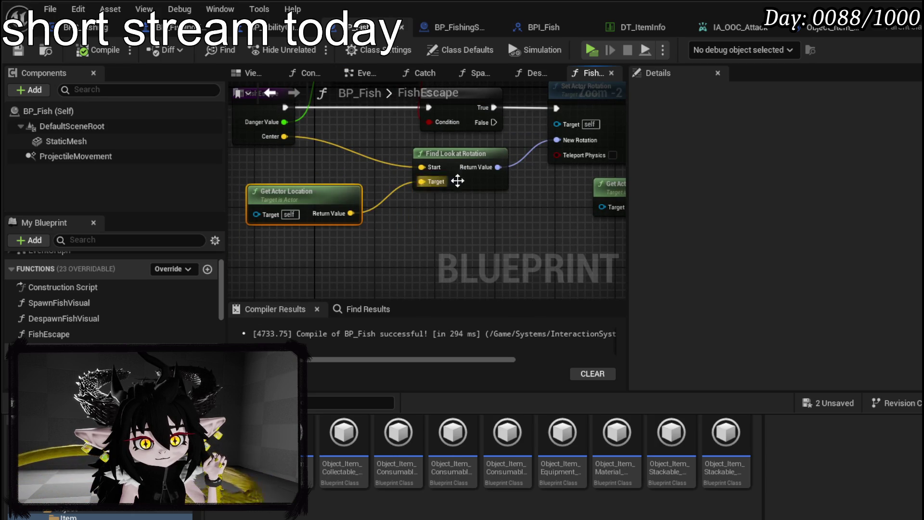
scroll(501, 221, down, 2)
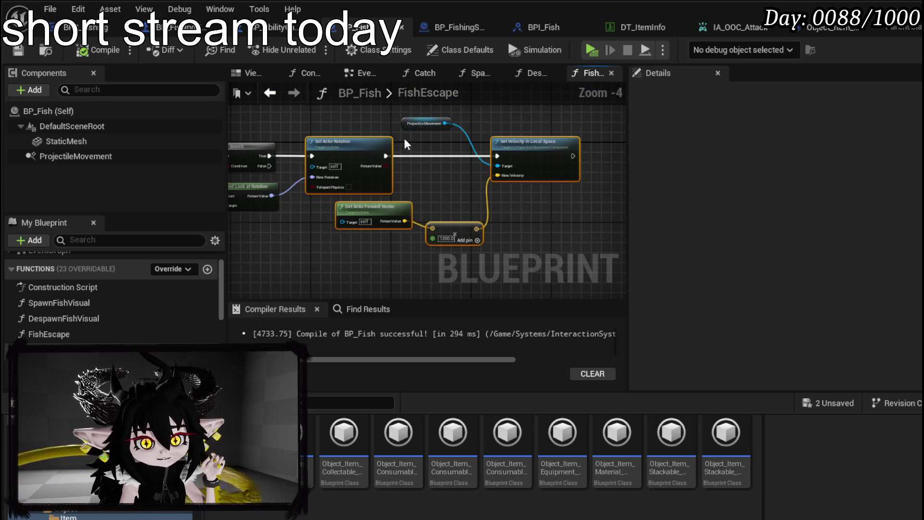
drag(332, 152, 399, 153)
scroll(366, 201, up, 3)
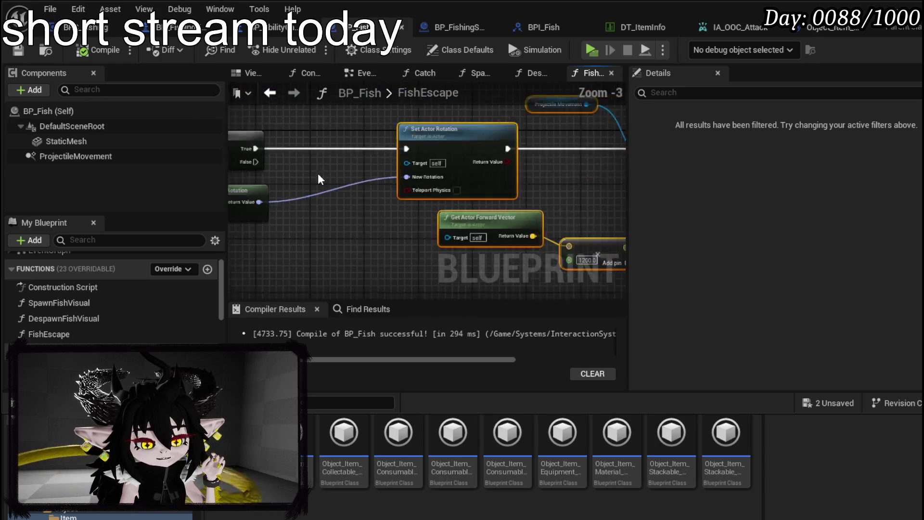
mouse_move(367, 200)
mouse_down()
mouse_move(310, 255)
mouse_move(316, 246)
mouse_up()
text(brea)
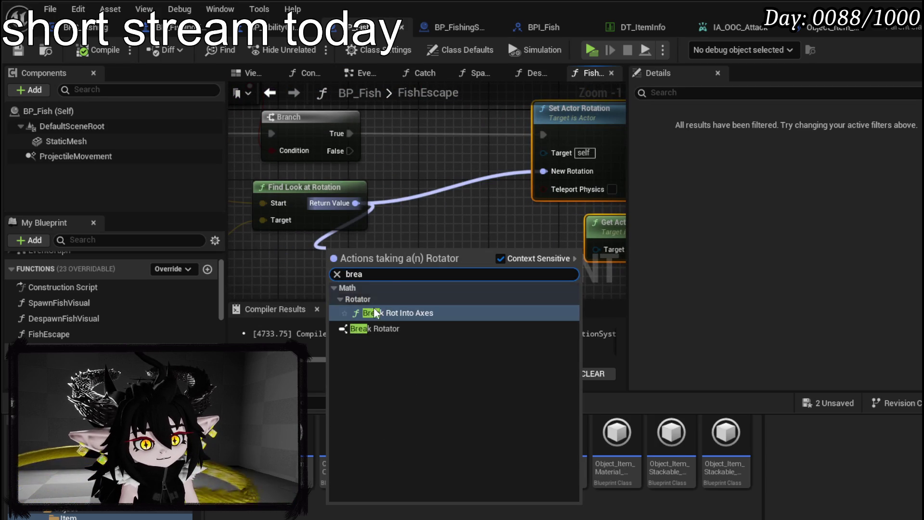
click(375, 329)
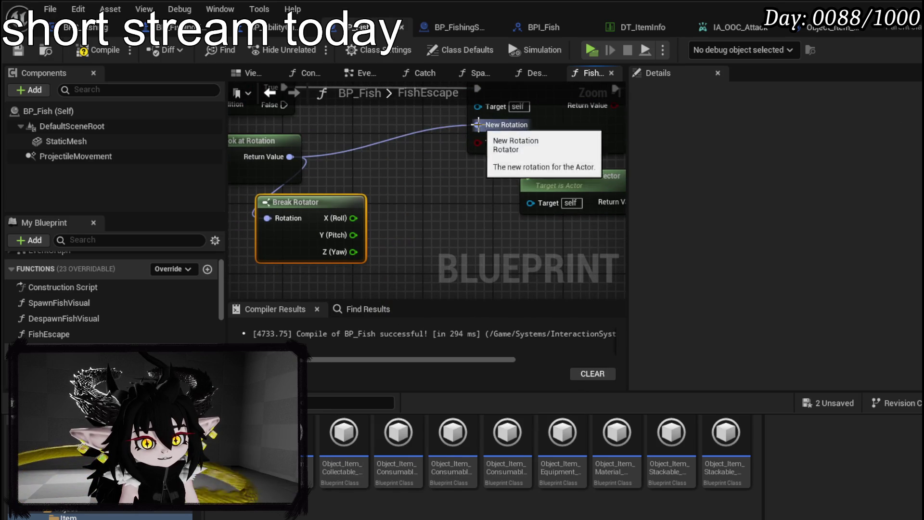
Drive New Rotation from a Make Rotator that takes the look-at yaw.
drag(477, 124, 456, 218)
text(make)
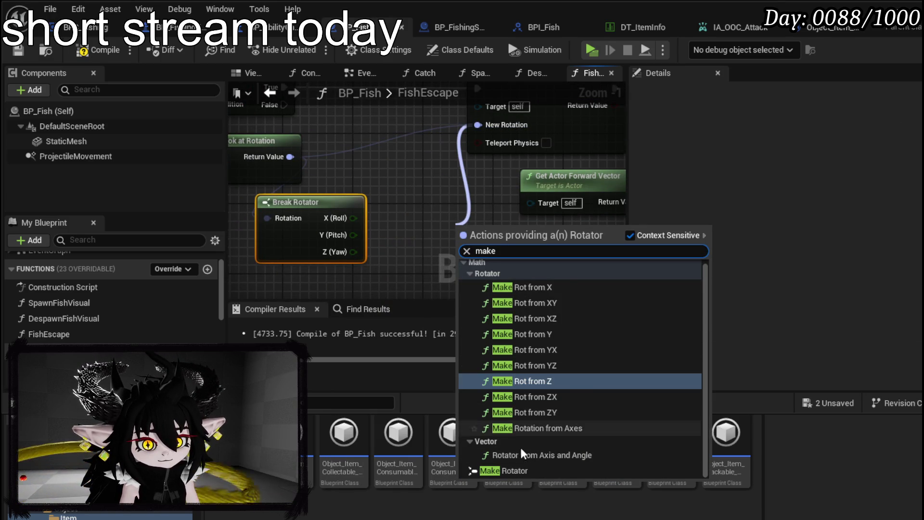
click(500, 469)
drag(337, 207, 284, 206)
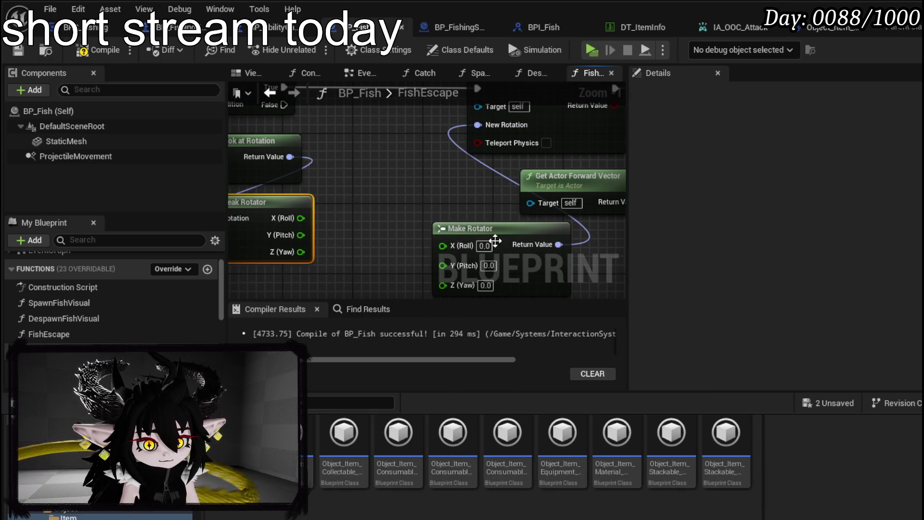
drag(495, 241, 407, 211)
Break Get Actor Rotation and feed its roll and pitch into the Make Rotator.
scroll(378, 263, down, 4)
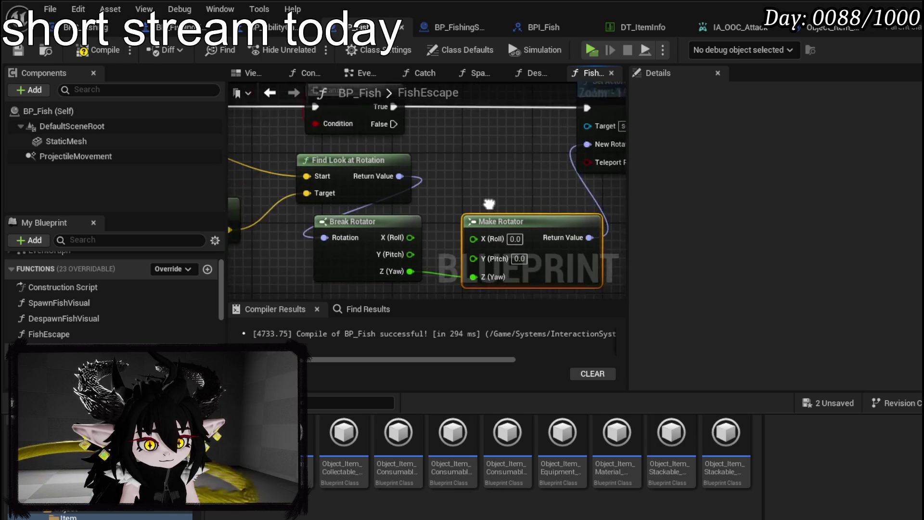
right_click(342, 239)
text(get actor)
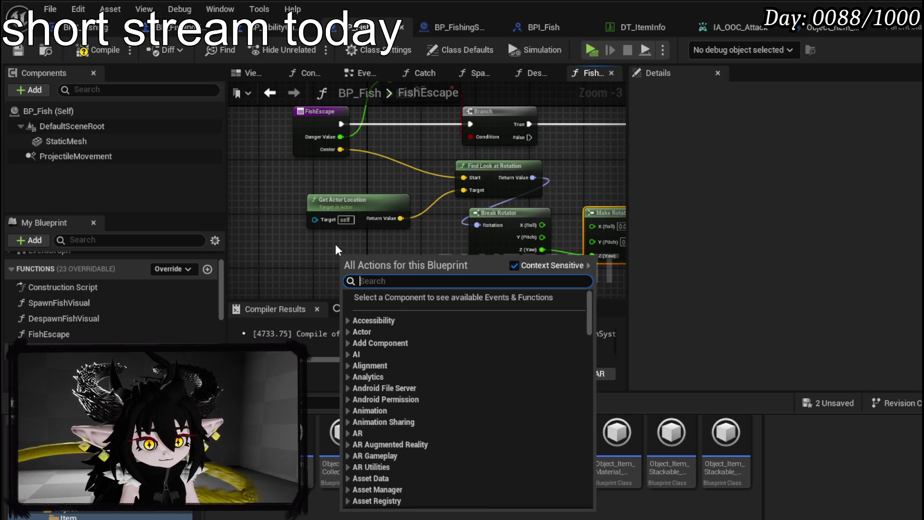
text( rotation)
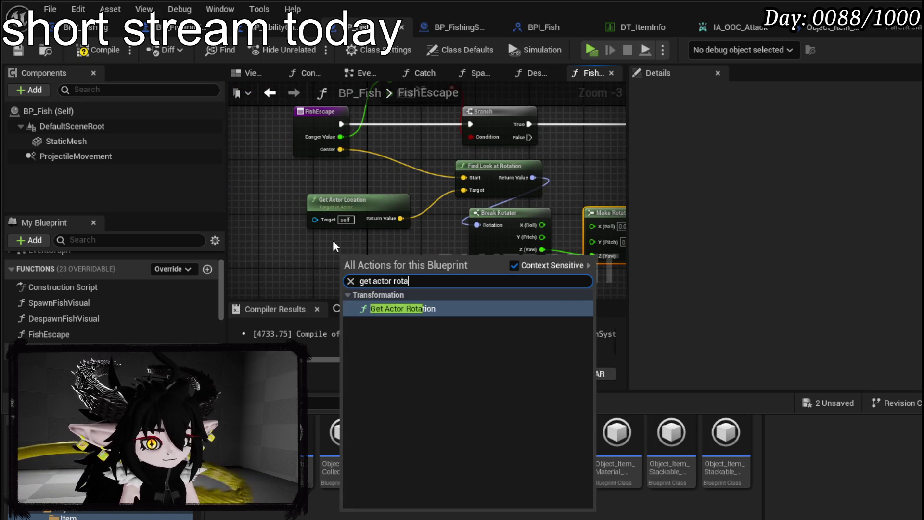
key(Return)
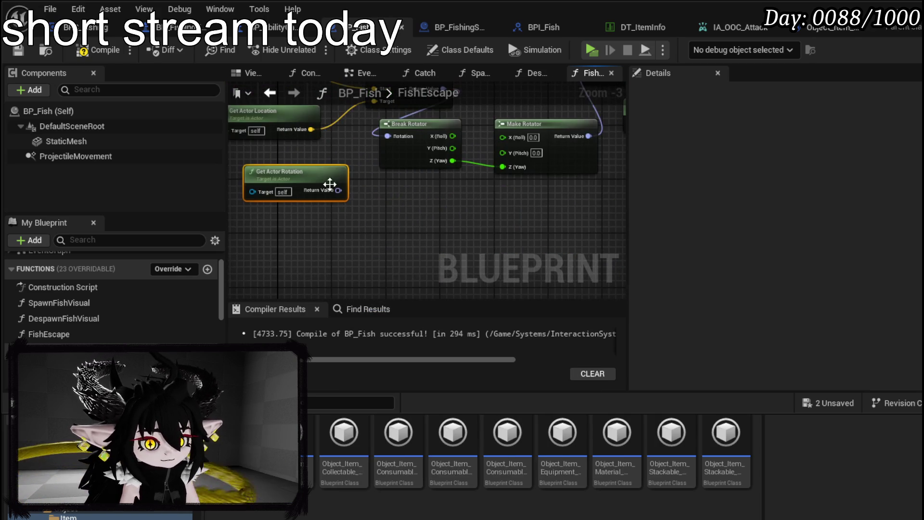
drag(338, 190, 346, 207)
text(brea)
click(397, 291)
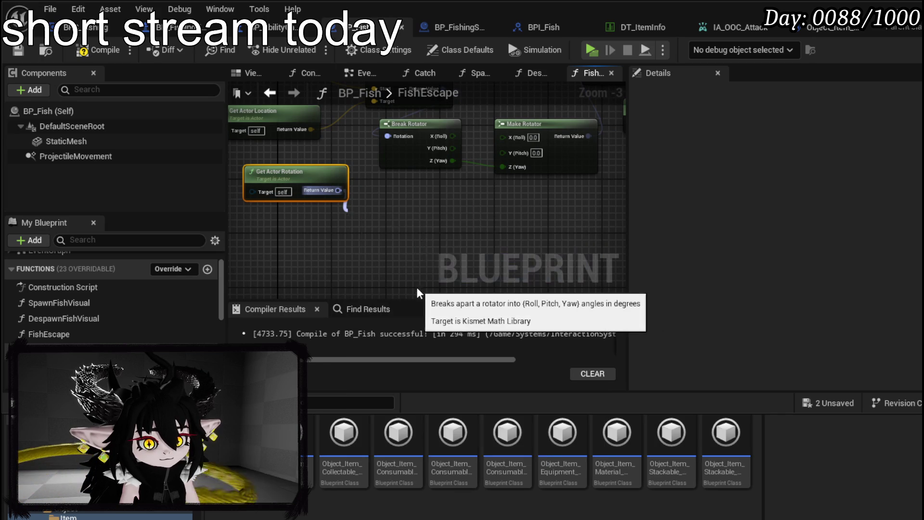
mouse_move(419, 224)
mouse_down()
mouse_move(515, 154)
mouse_move(502, 136)
mouse_up()
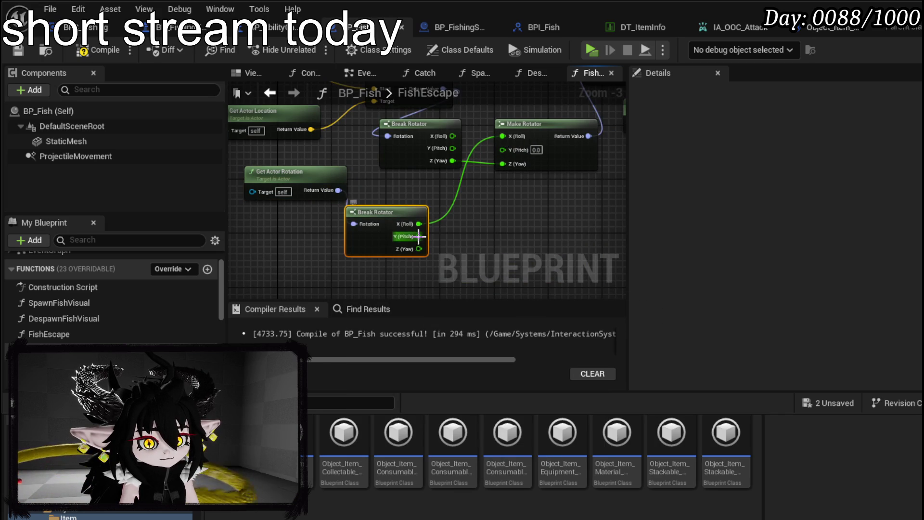
drag(418, 237, 502, 148)
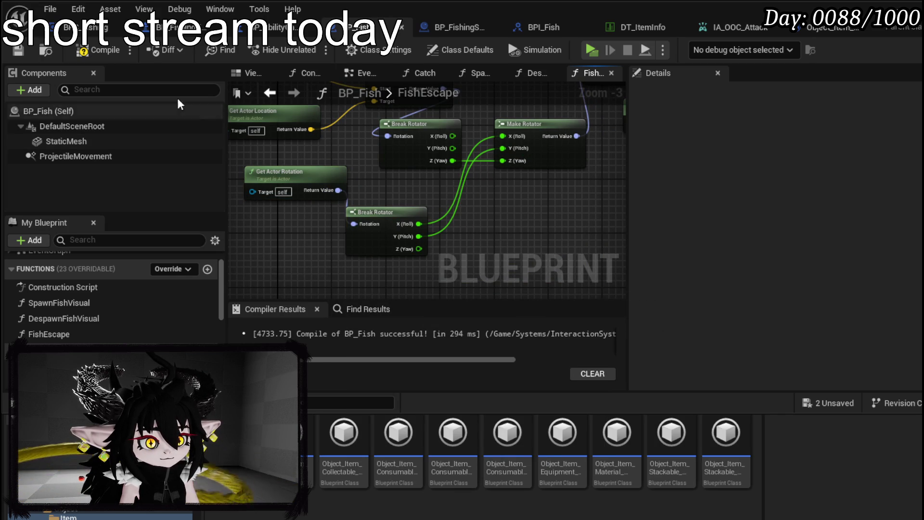
Compile and save BP_Fish, then return to the level editor.
key(F7)
key(ctrl+s)
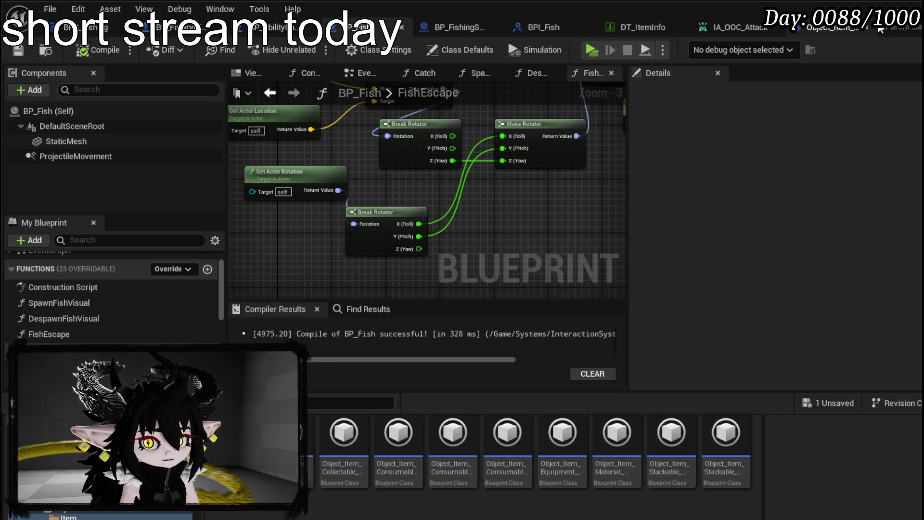
click(899, 6)
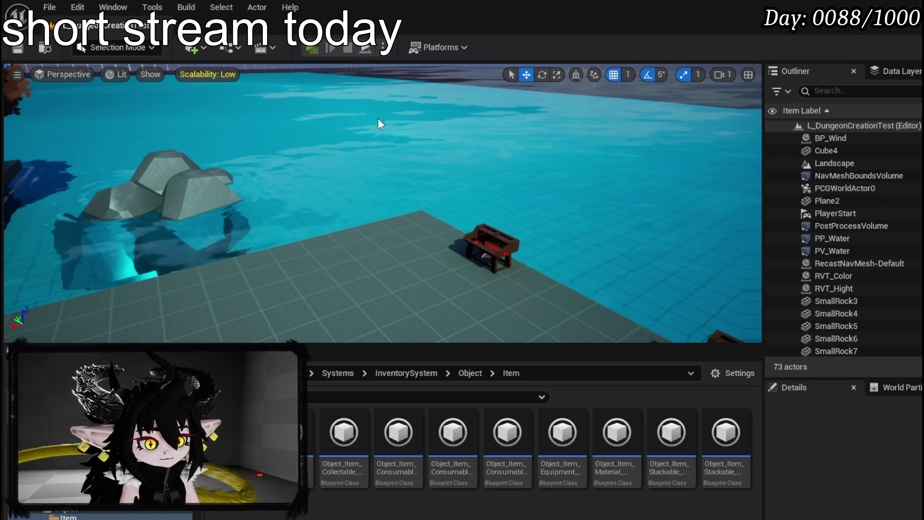
Play in editor, walk to the desk, cast the line into the water, then stop.
key(alt+p)
key(w)
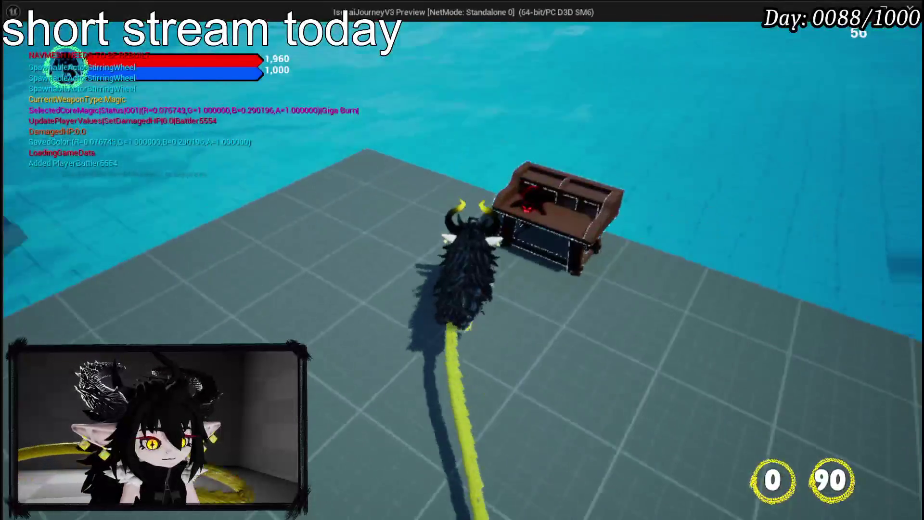
key(e)
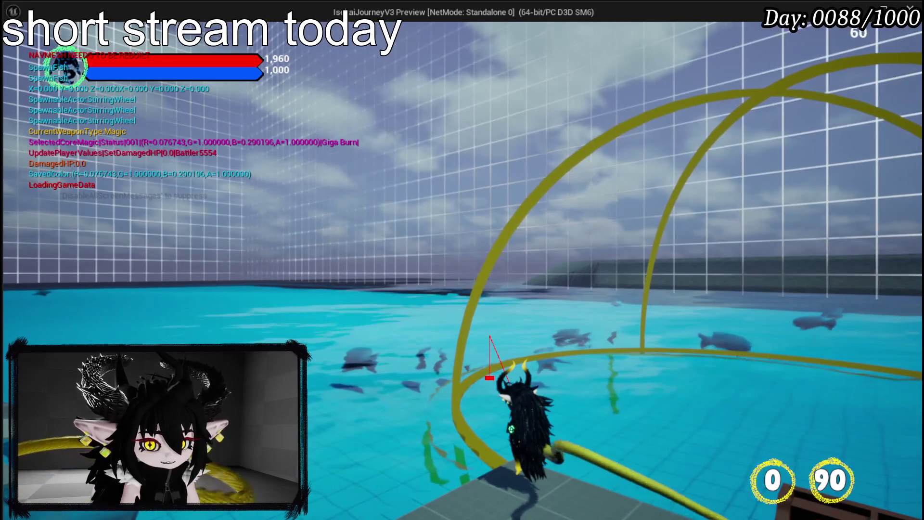
key(Escape)
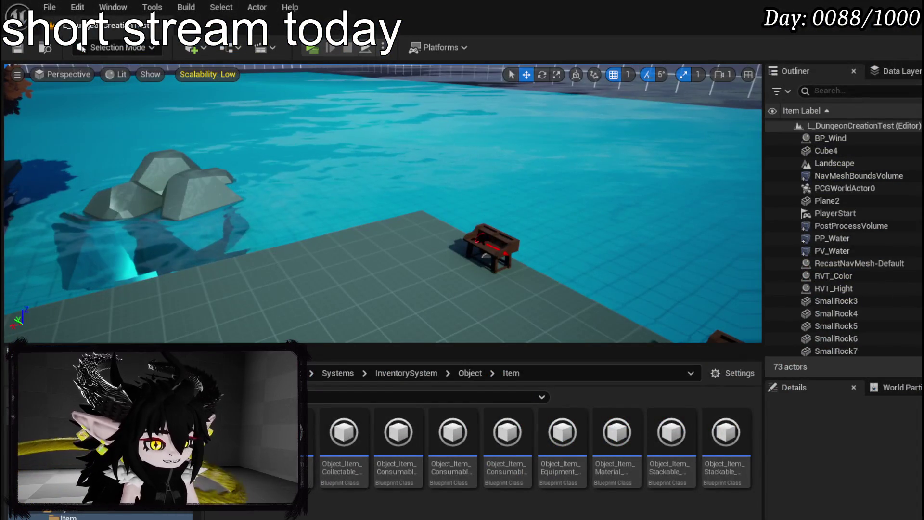
Save all, bring BP_Fish back, and pan to FishEscape's rotation and velocity nodes.
key(ctrl+s)
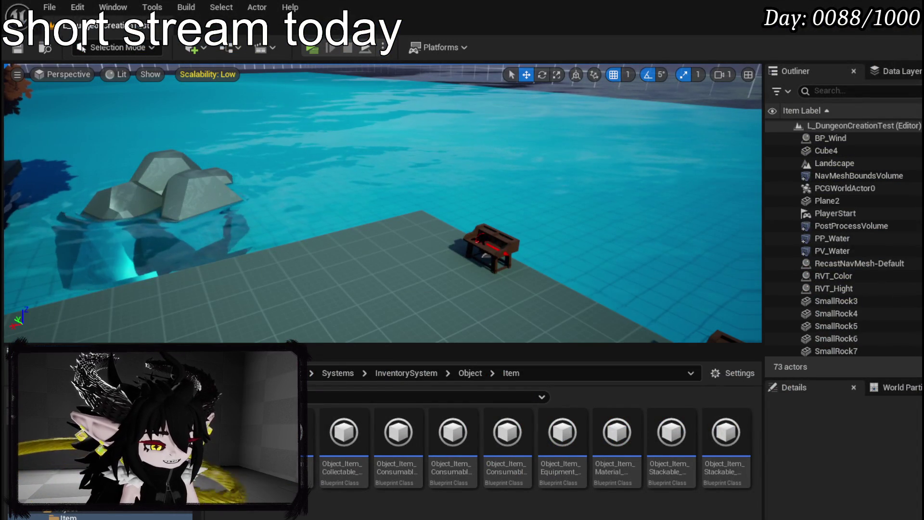
key(alt+Tab)
mouse_move(479, 217)
mouse_down()
mouse_move(344, 272)
mouse_move(600, 212)
mouse_move(423, 266)
mouse_move(384, 292)
mouse_move(556, 205)
mouse_move(344, 295)
mouse_move(280, 290)
mouse_move(546, 155)
mouse_move(598, 196)
mouse_move(612, 187)
mouse_move(577, 222)
mouse_move(501, 250)
mouse_move(597, 255)
mouse_move(335, 271)
mouse_up()
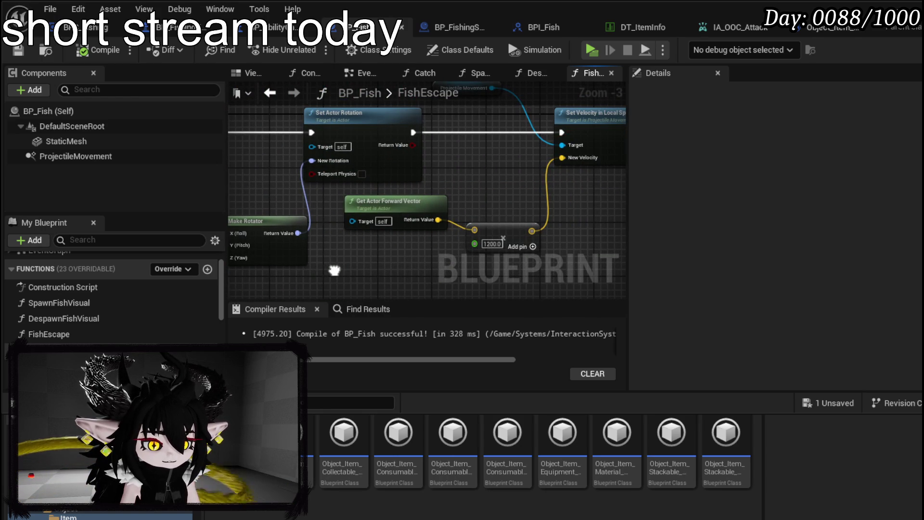
drag(334, 271, 482, 298)
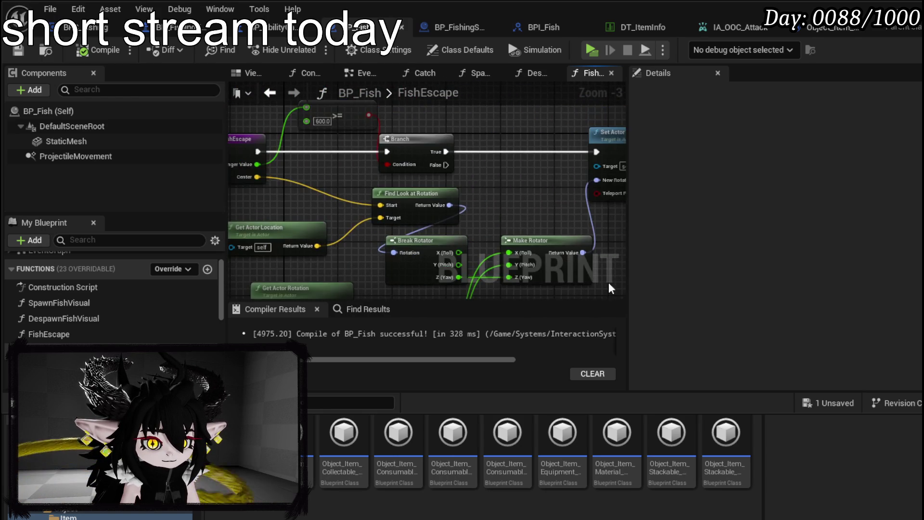
drag(337, 197, 407, 224)
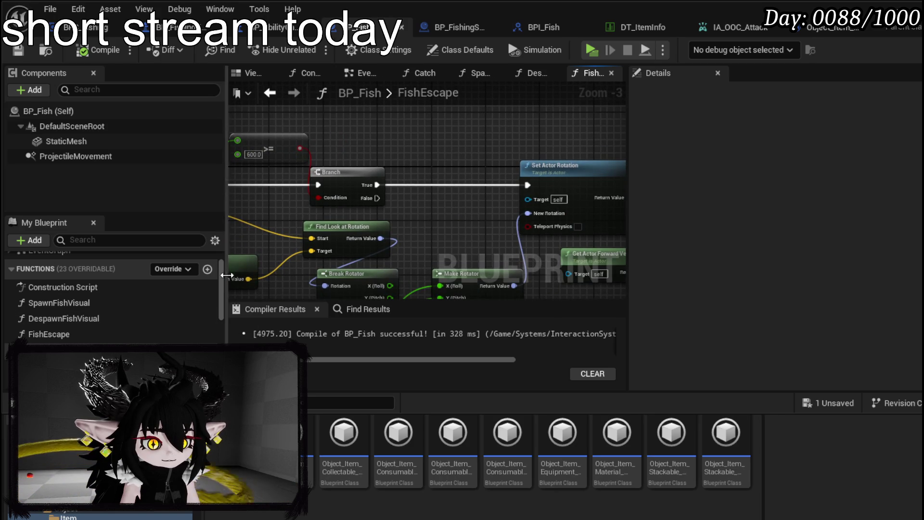
scroll(134, 322, down, 3)
scroll(137, 322, up, 3)
scroll(137, 315, up, 1)
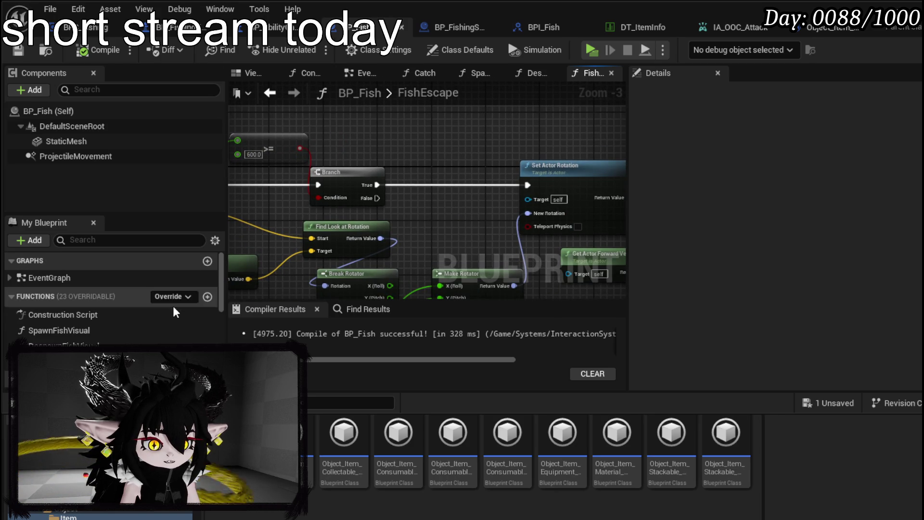
scroll(192, 313, down, 3)
scroll(190, 311, down, 2)
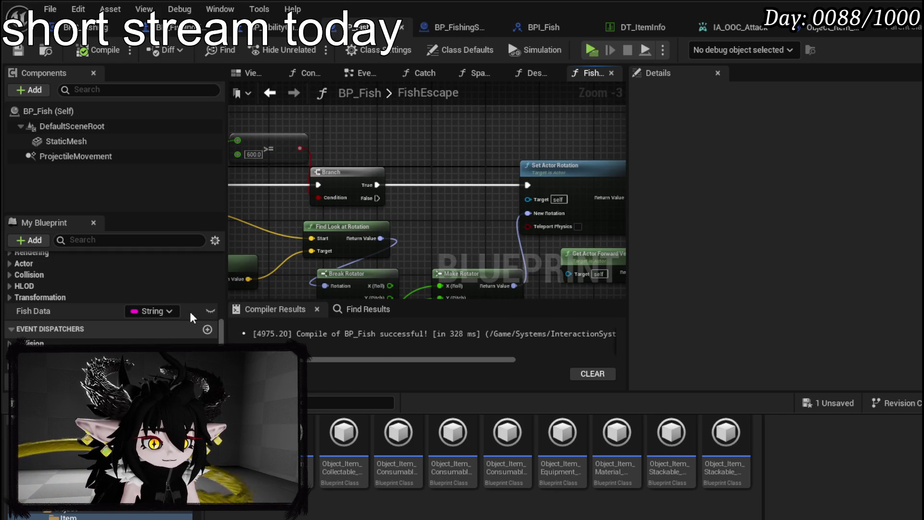
scroll(116, 325, up, 3)
scroll(126, 308, up, 1)
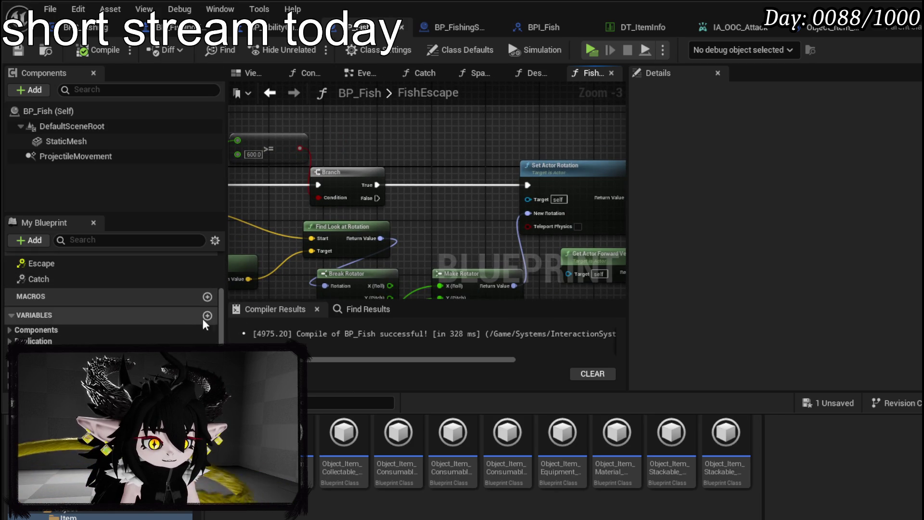
Create a Boolean variable named Escaping in BP_Fish.
click(207, 314)
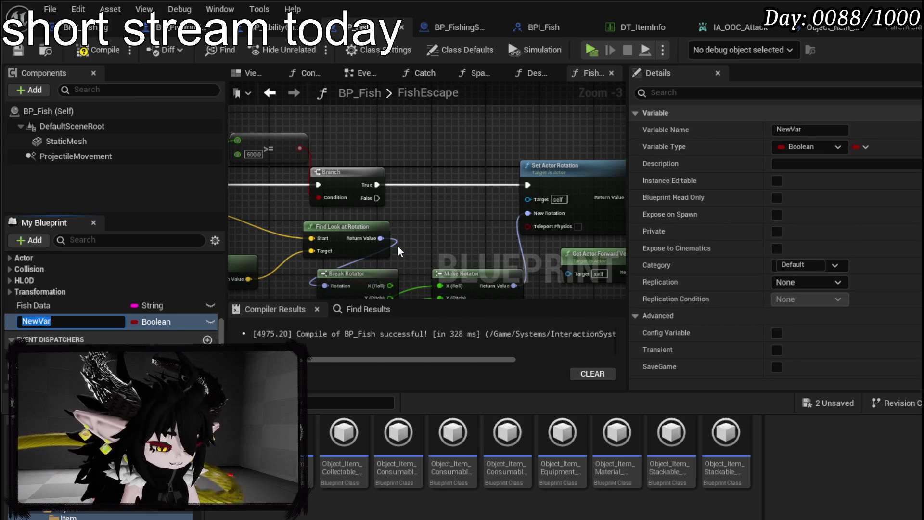
text(Escaping)
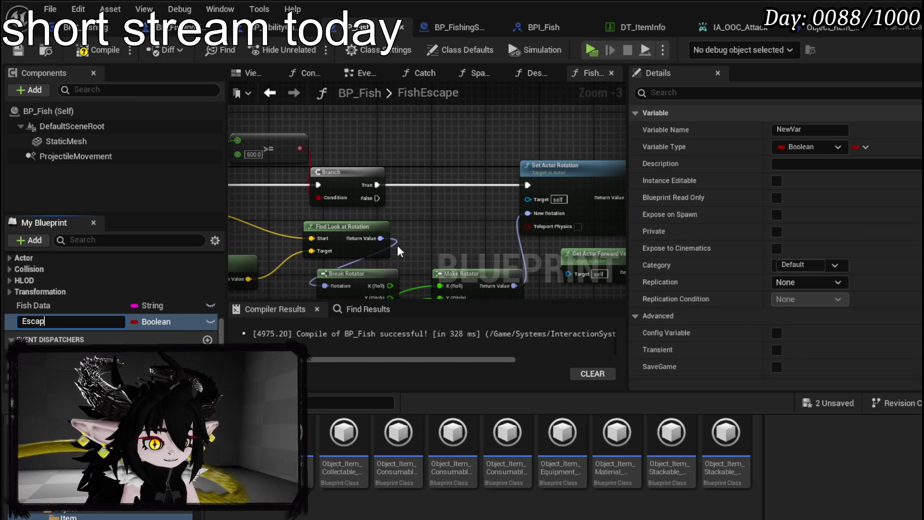
key(Return)
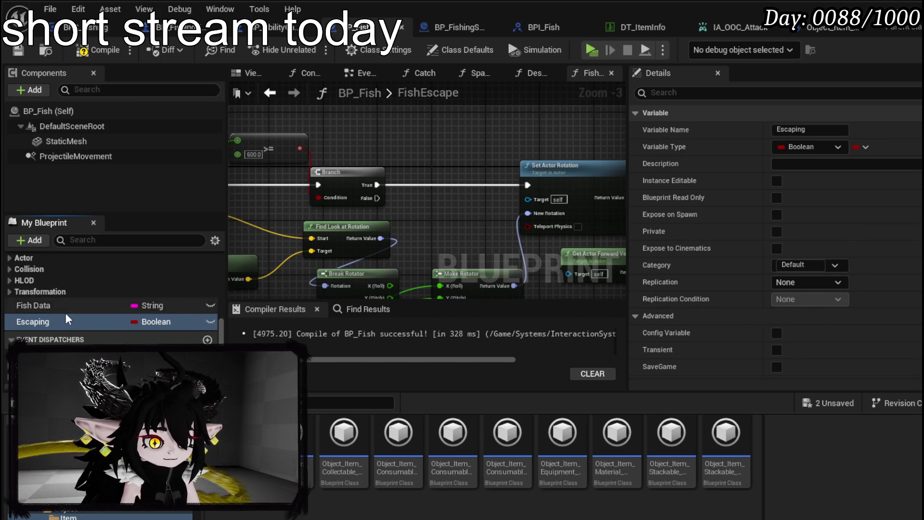
Place a Get Escaping node and a new Branch, routing FishEscape's execution into it.
mouse_move(34, 322)
mouse_down()
mouse_move(361, 210)
mouse_move(319, 125)
mouse_up()
key(Escape)
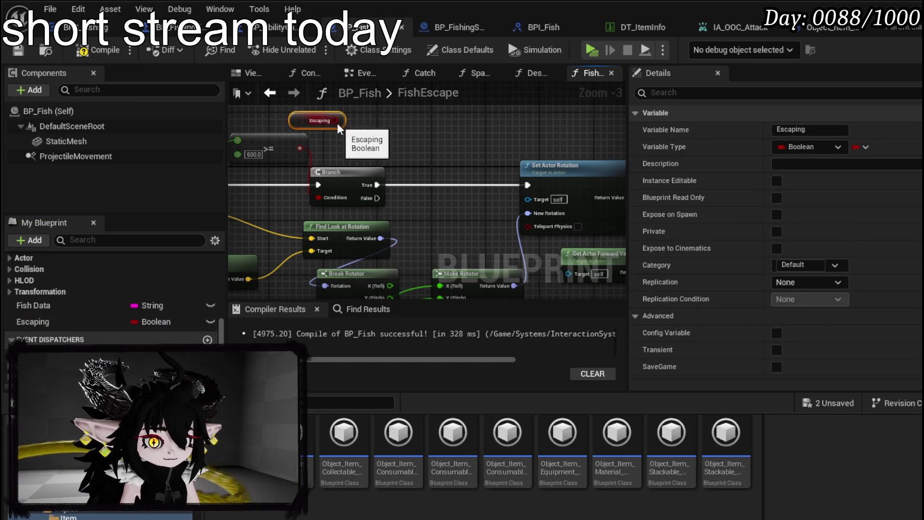
click(289, 173)
drag(316, 186, 270, 185)
drag(491, 125, 360, 124)
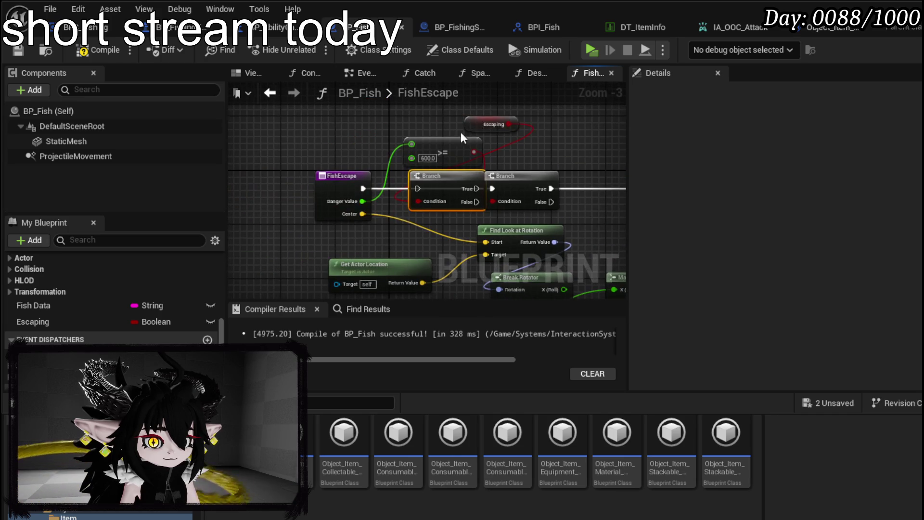
mouse_move(362, 188)
mouse_down()
mouse_move(447, 198)
mouse_move(406, 183)
mouse_up()
click(367, 199)
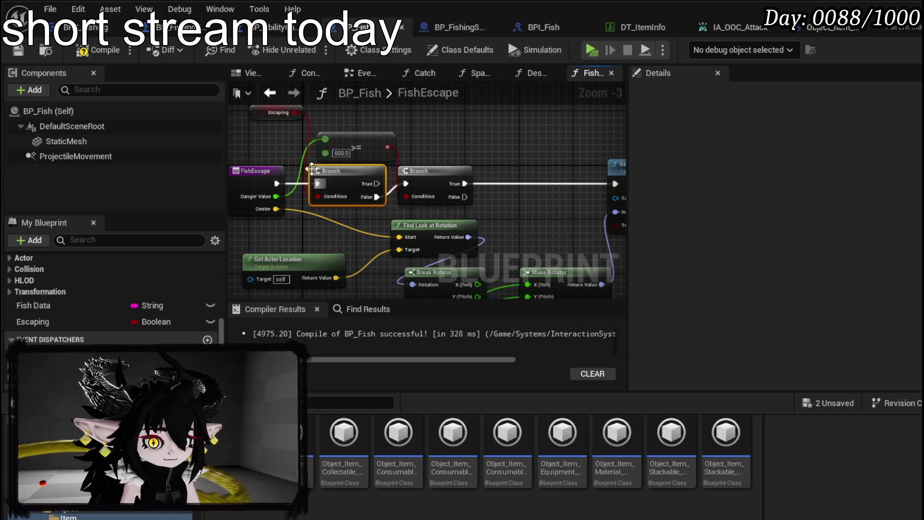
Compile, then insert a Set Escaping node checked to true between the Branch True output and Set Actor Rotation.
click(102, 49)
click(34, 322)
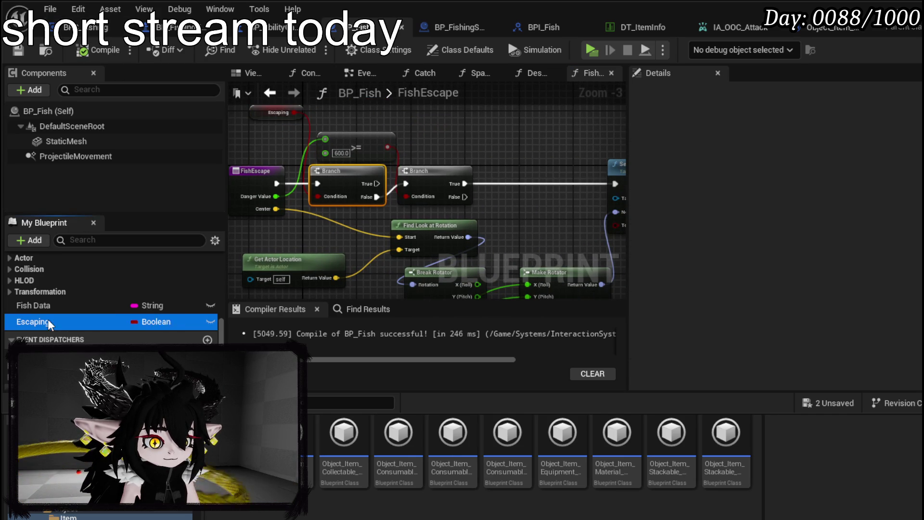
scroll(802, 307, down, 5)
mouse_move(34, 322)
mouse_down()
mouse_move(482, 134)
mouse_move(500, 140)
mouse_up()
click(528, 173)
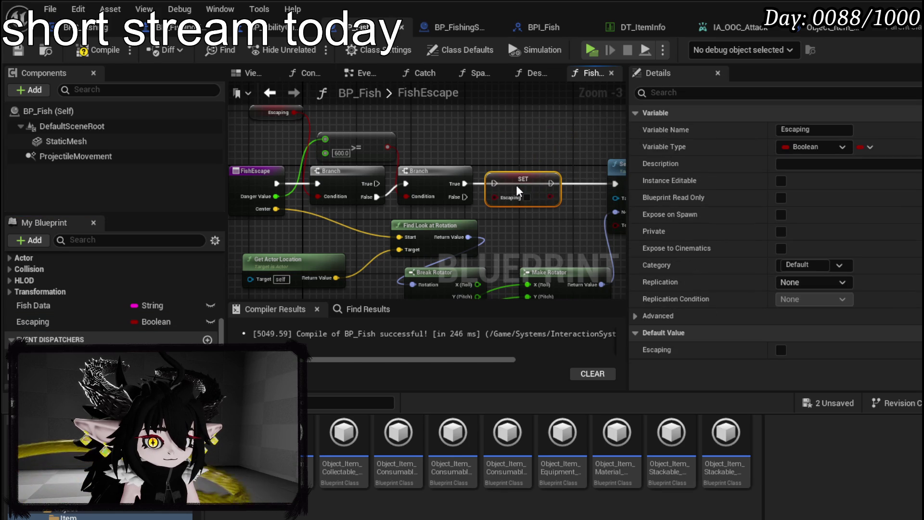
click(527, 197)
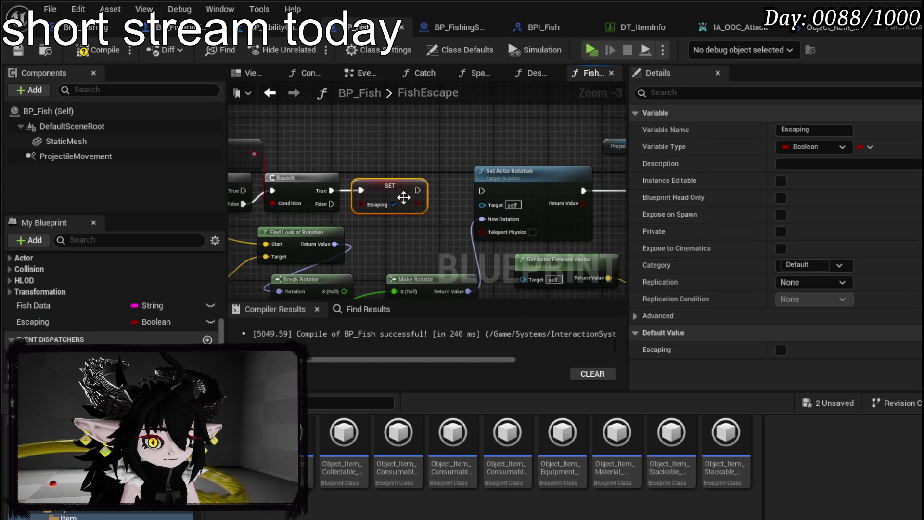
drag(418, 190, 482, 191)
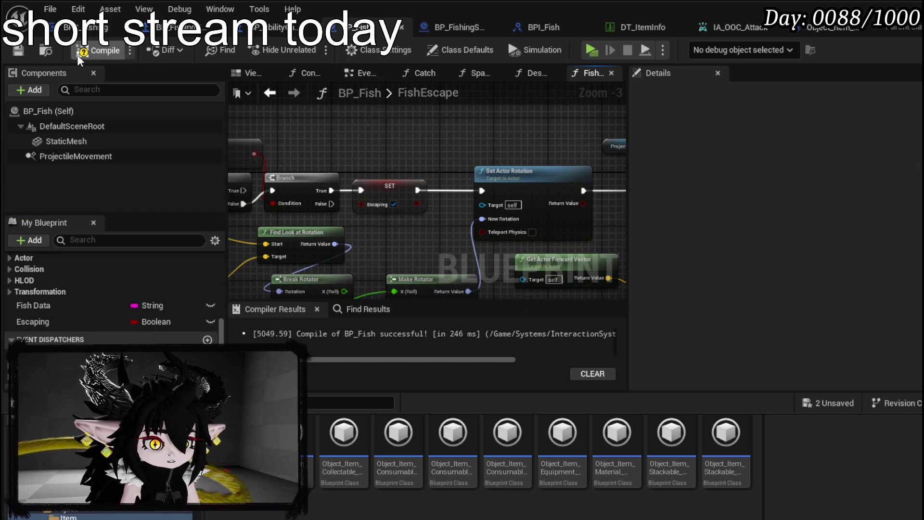
click(900, 6)
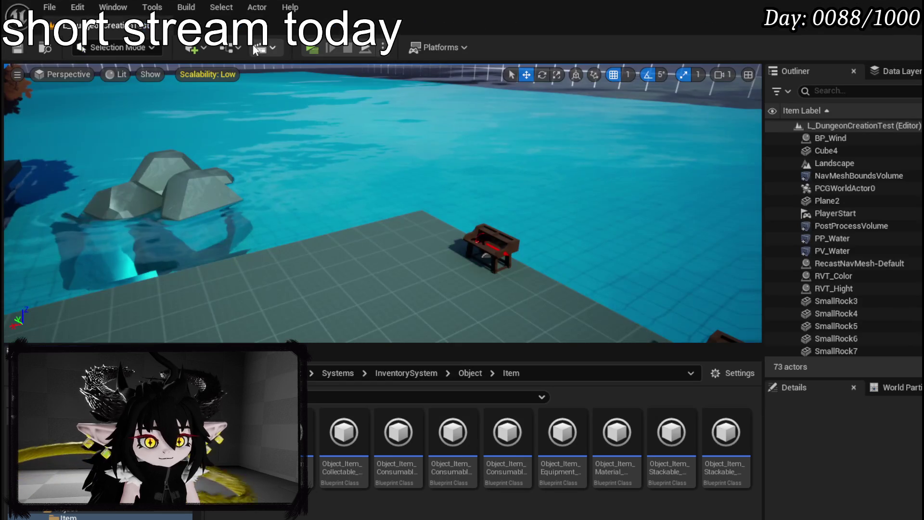
click(308, 47)
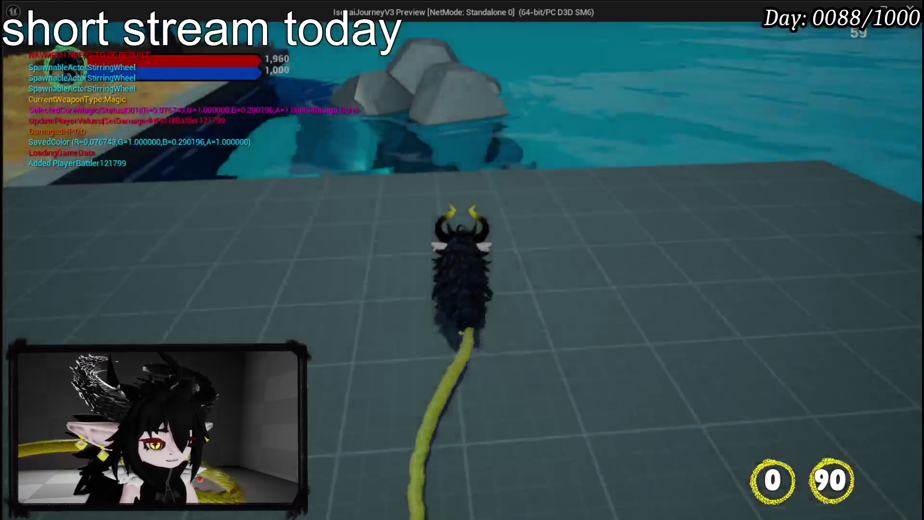
key(w)
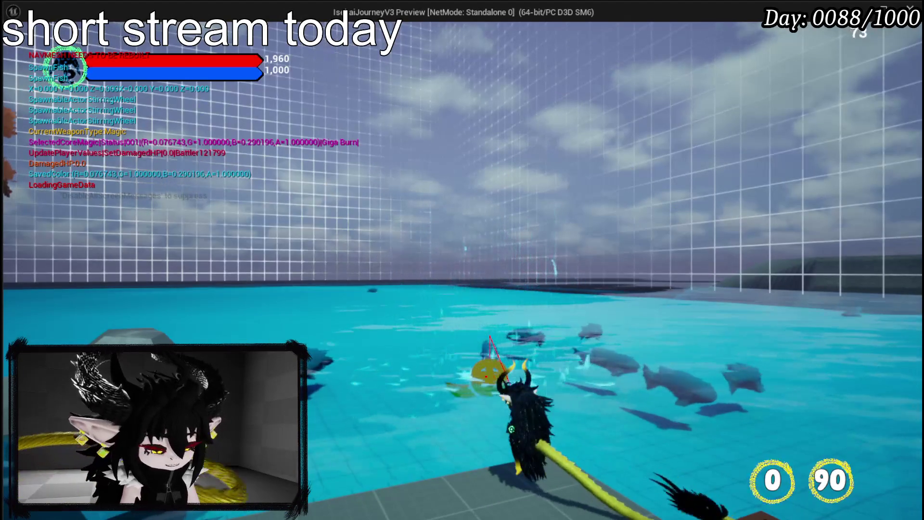
key(Escape)
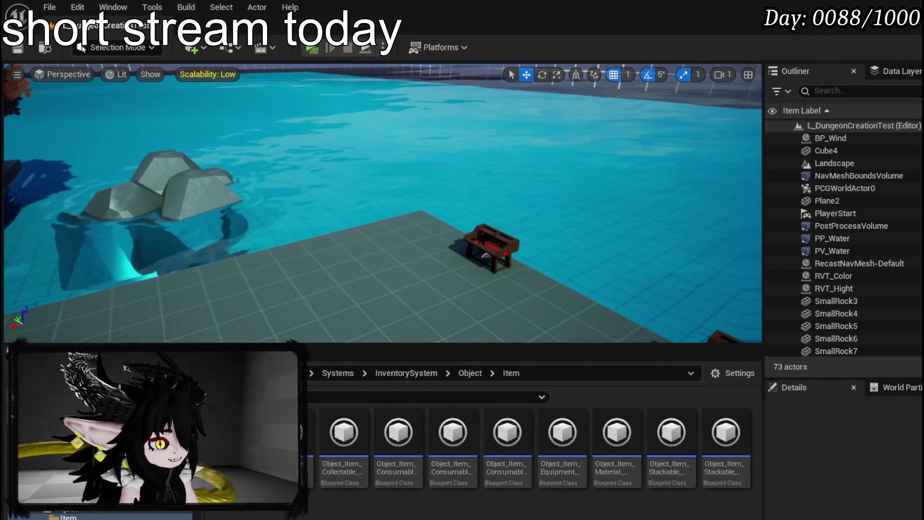